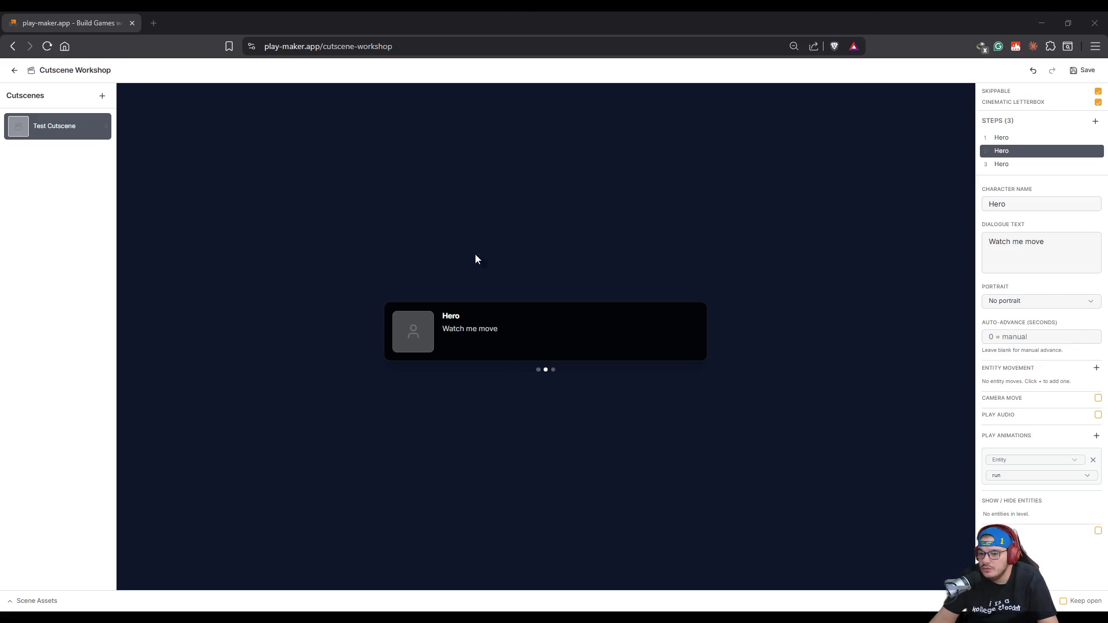
# Leave the Cutscene Workshop and go back to the level editor showing Scene 1.
pyautogui.click(14, 70)
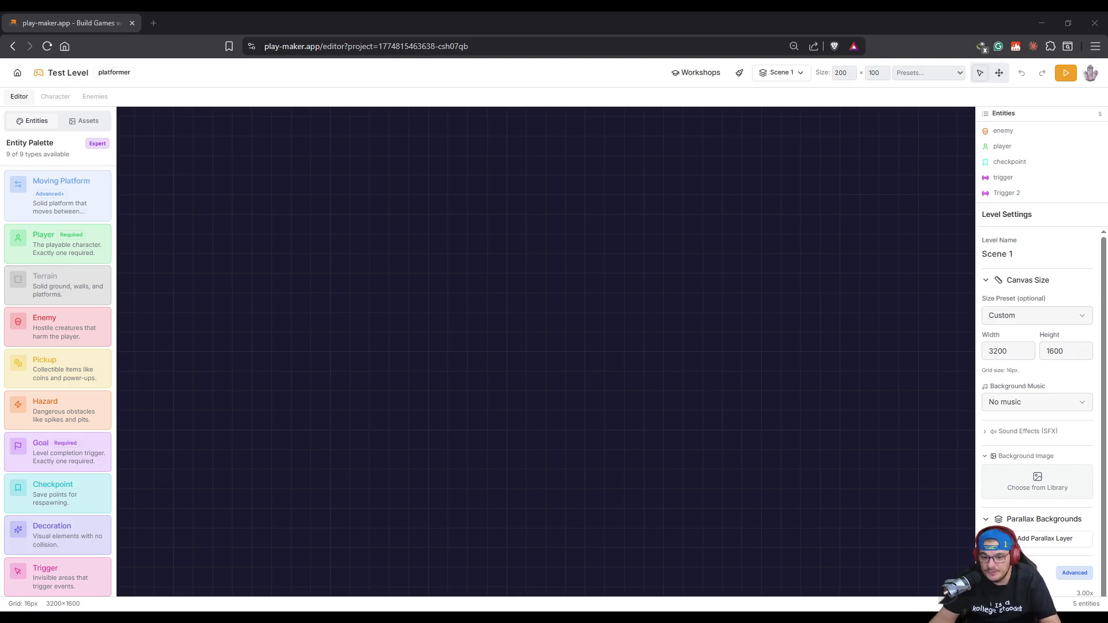
pyautogui.click(1065, 73)
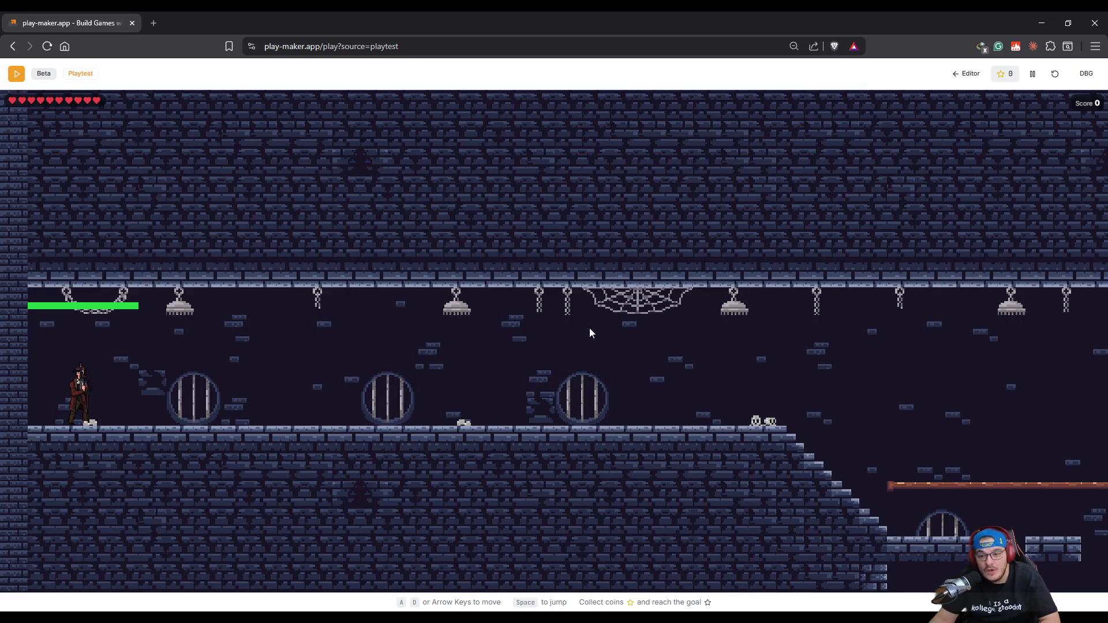
pyautogui.click(969, 73)
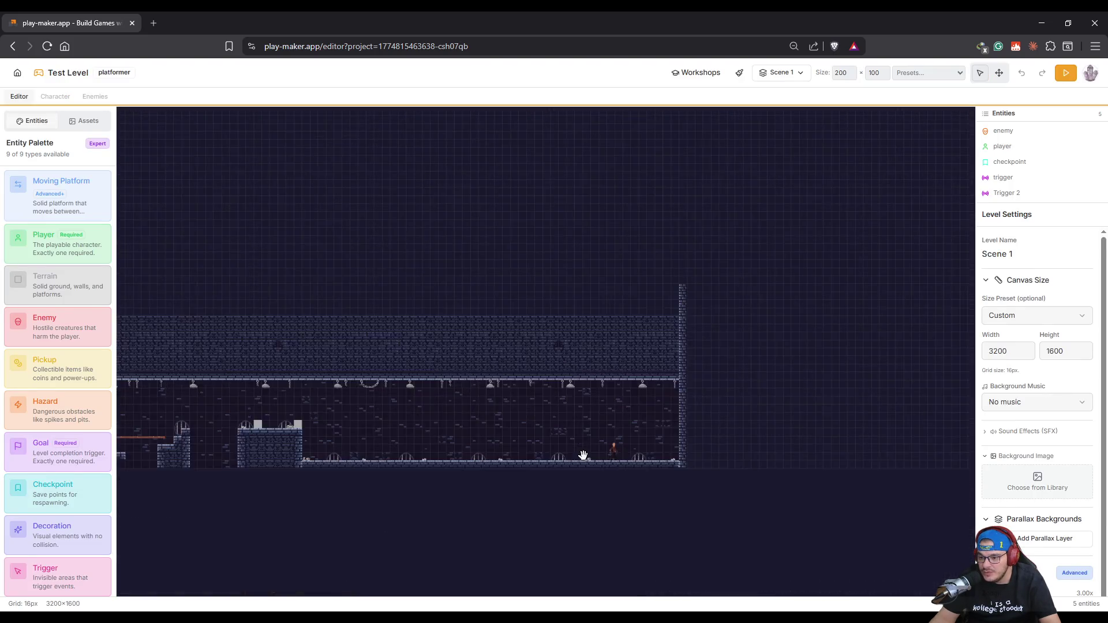
# Open the enemy's settings, leave its attack animation Not set, and stop the dead animation looping.
pyautogui.doubleClick(645, 499)
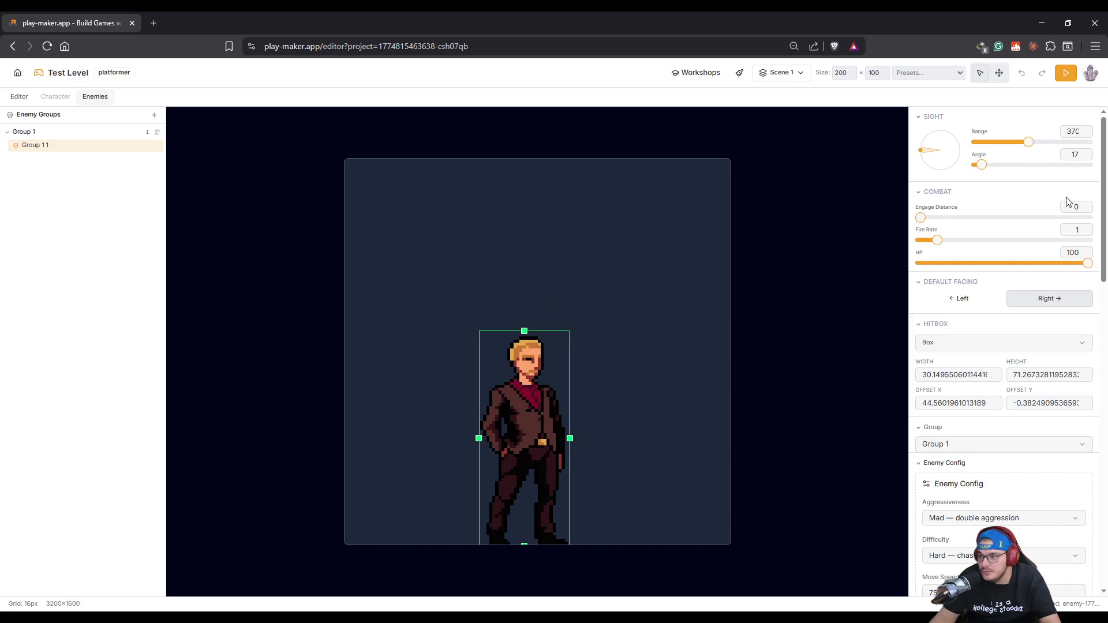
pyautogui.scroll(-8, 1013, 378)
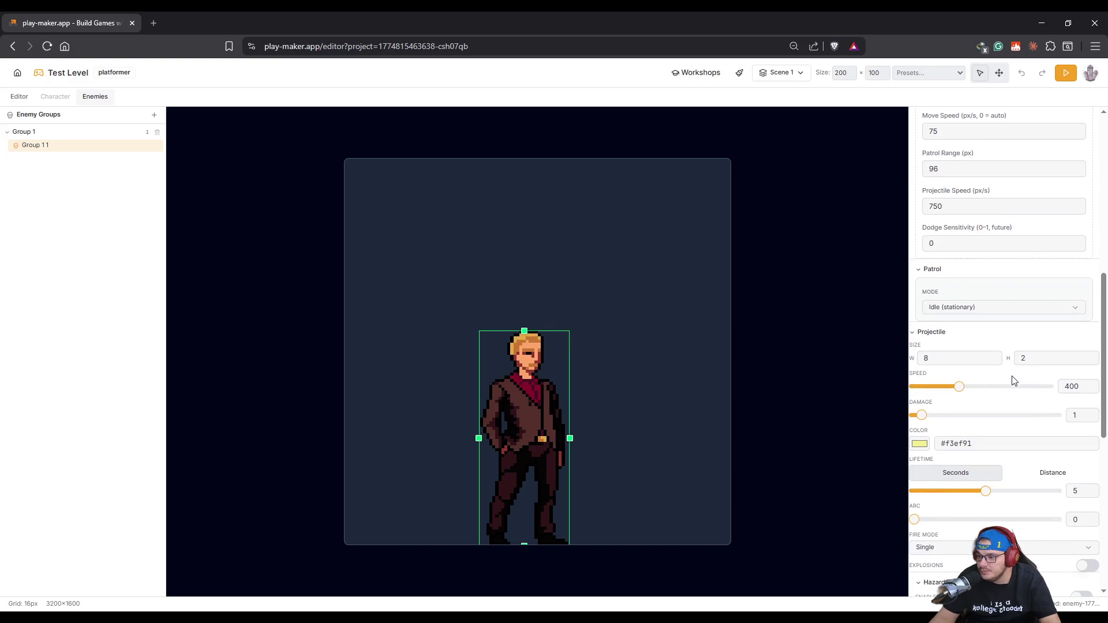
pyautogui.scroll(-8, 995, 314)
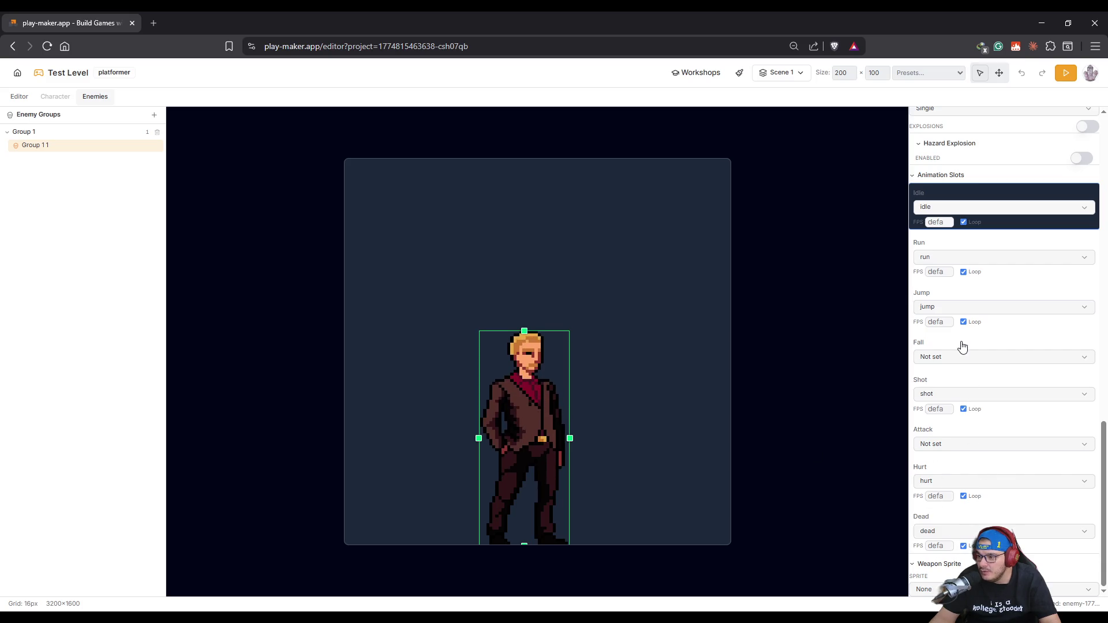
pyautogui.click(956, 445)
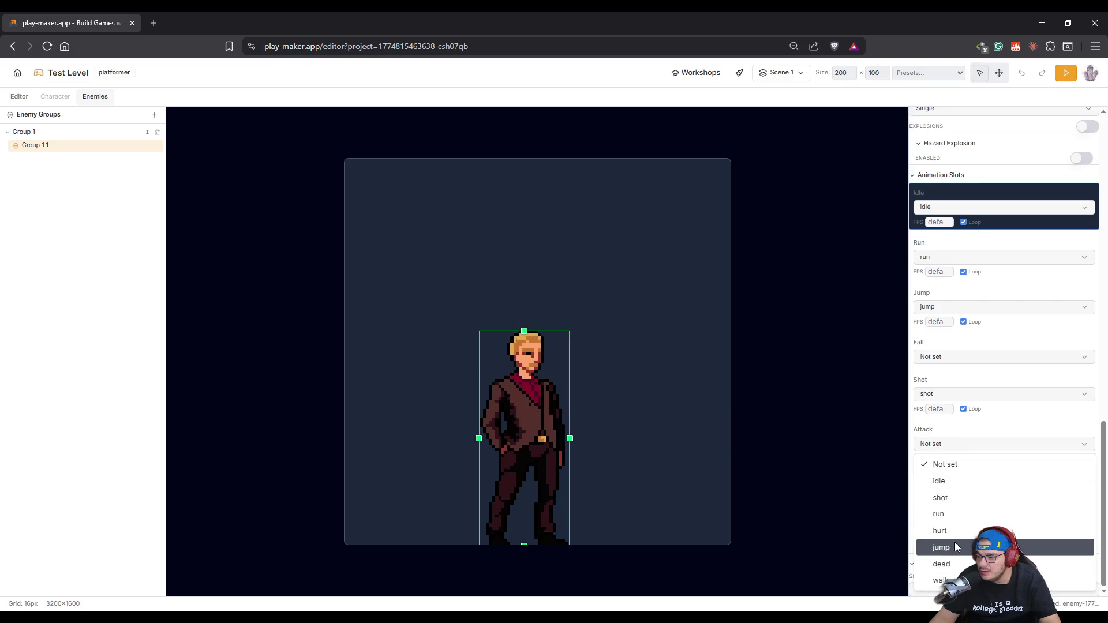
pyautogui.click(947, 444)
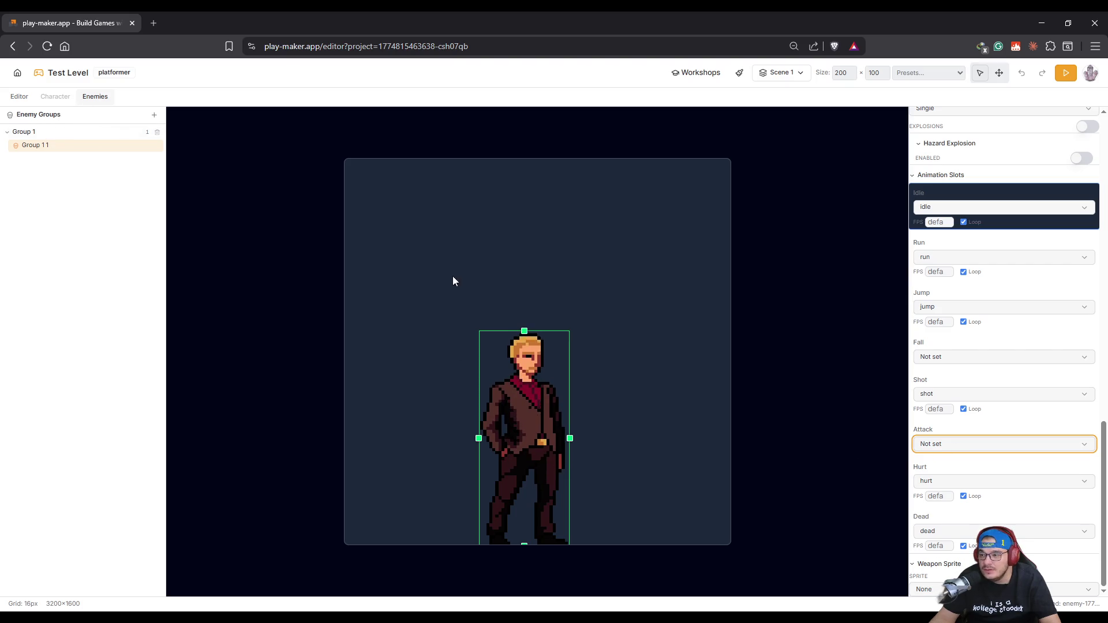
pyautogui.click(126, 233)
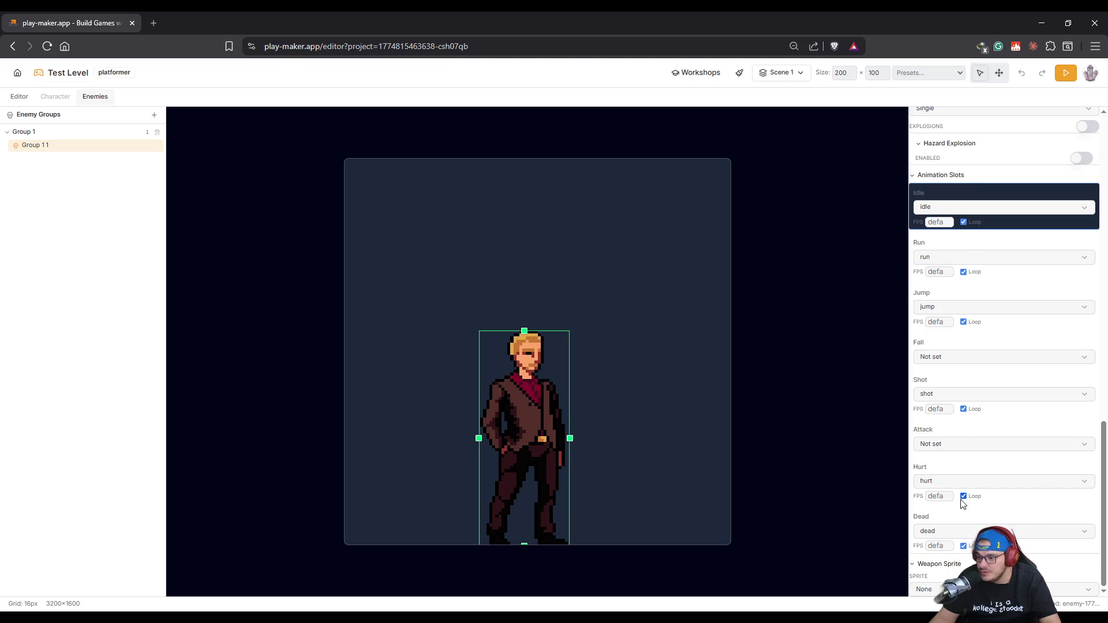
pyautogui.click(981, 522)
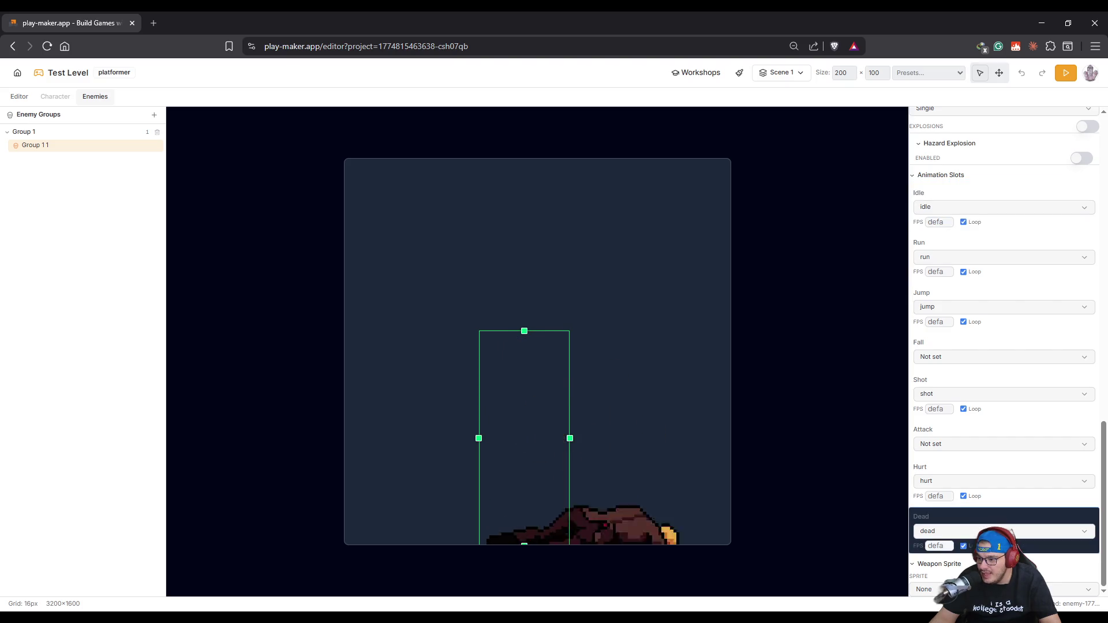
pyautogui.click(968, 547)
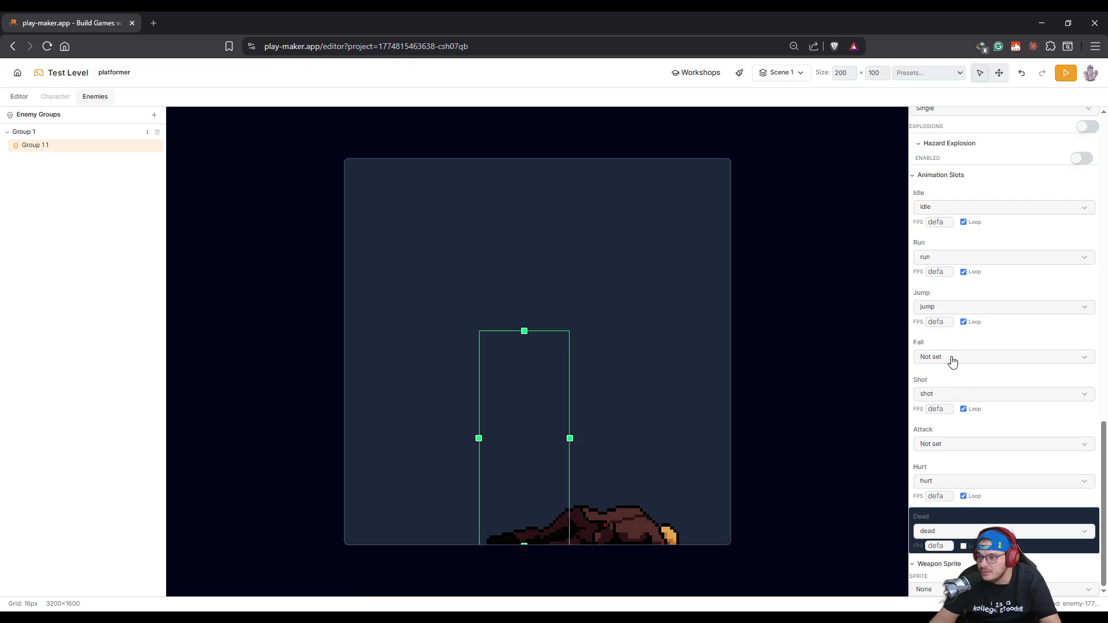
# Keep 'hurt' as the hurt animation and set it to play once without looping.
pyautogui.click(938, 480)
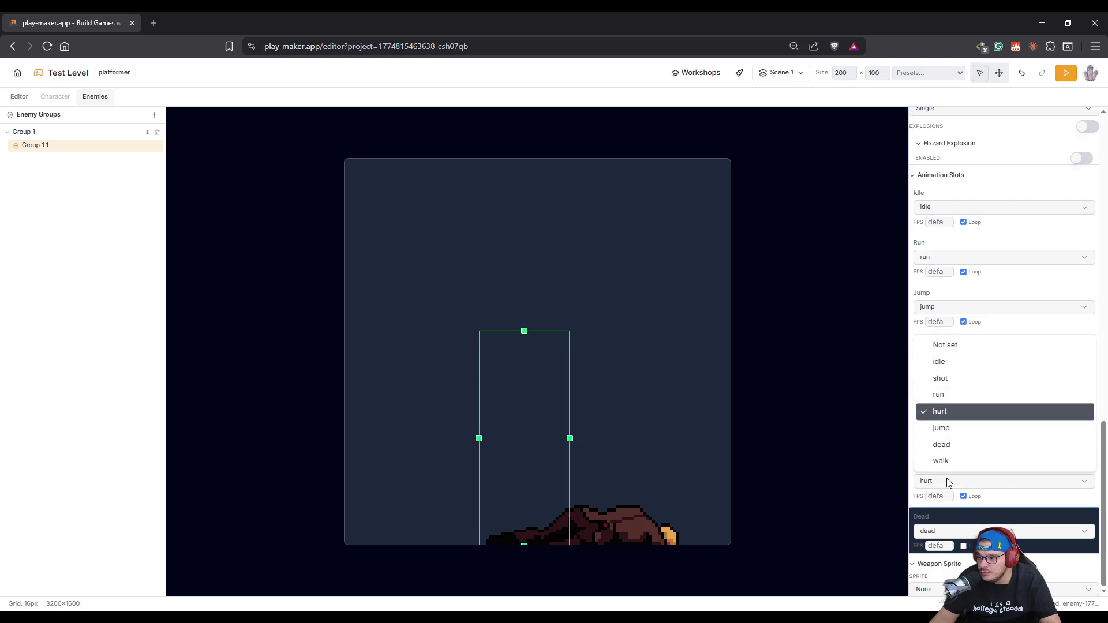
pyautogui.click(949, 482)
pyautogui.click(921, 467)
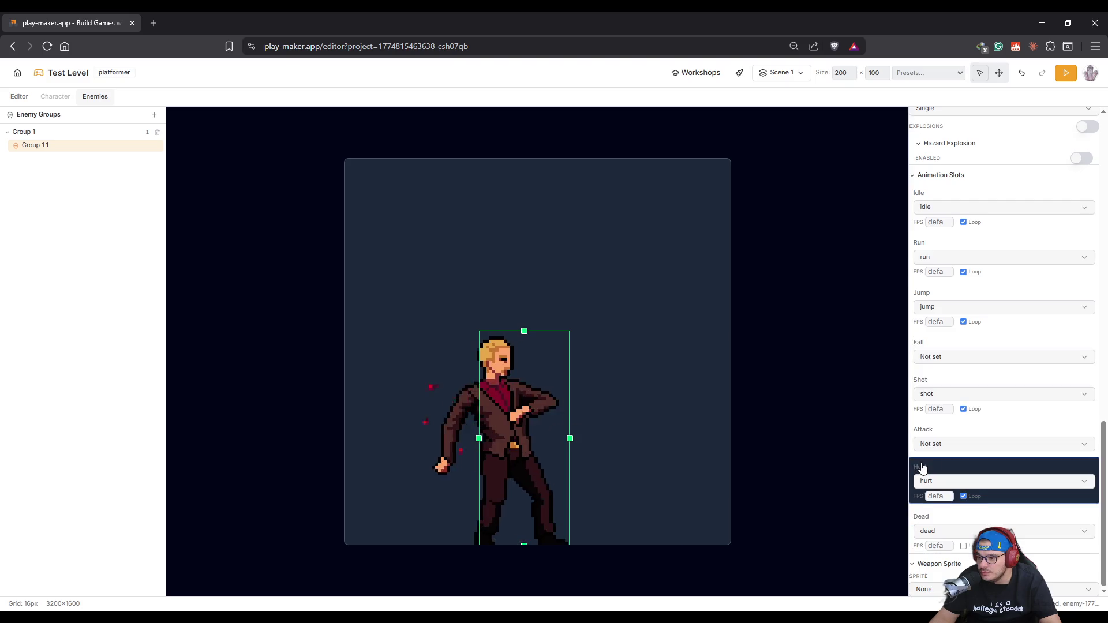
pyautogui.click(963, 496)
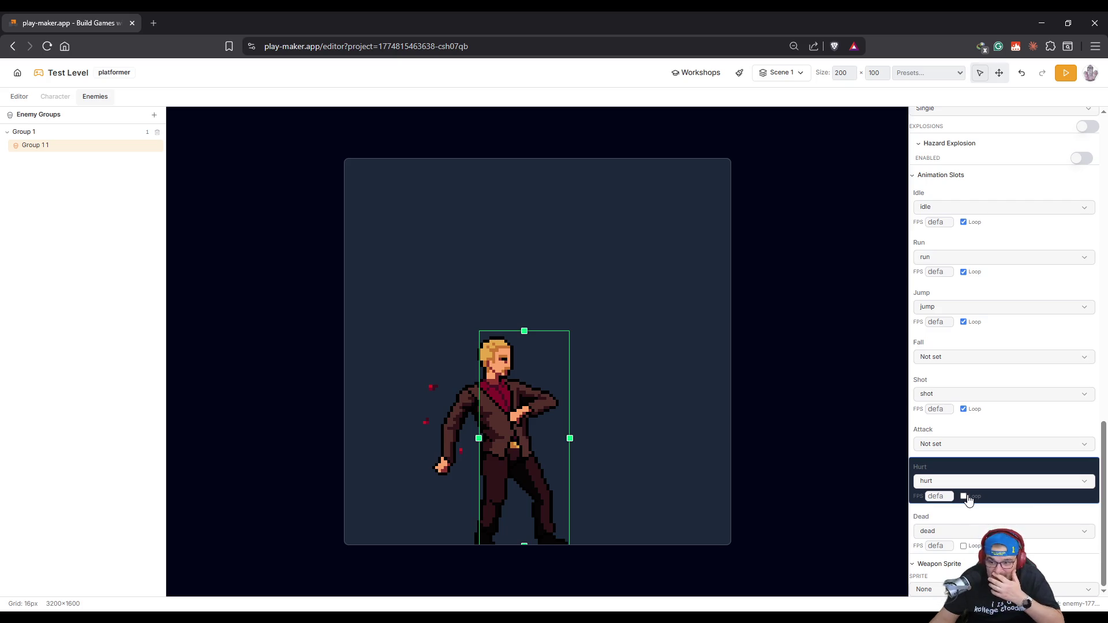
pyautogui.click(964, 497)
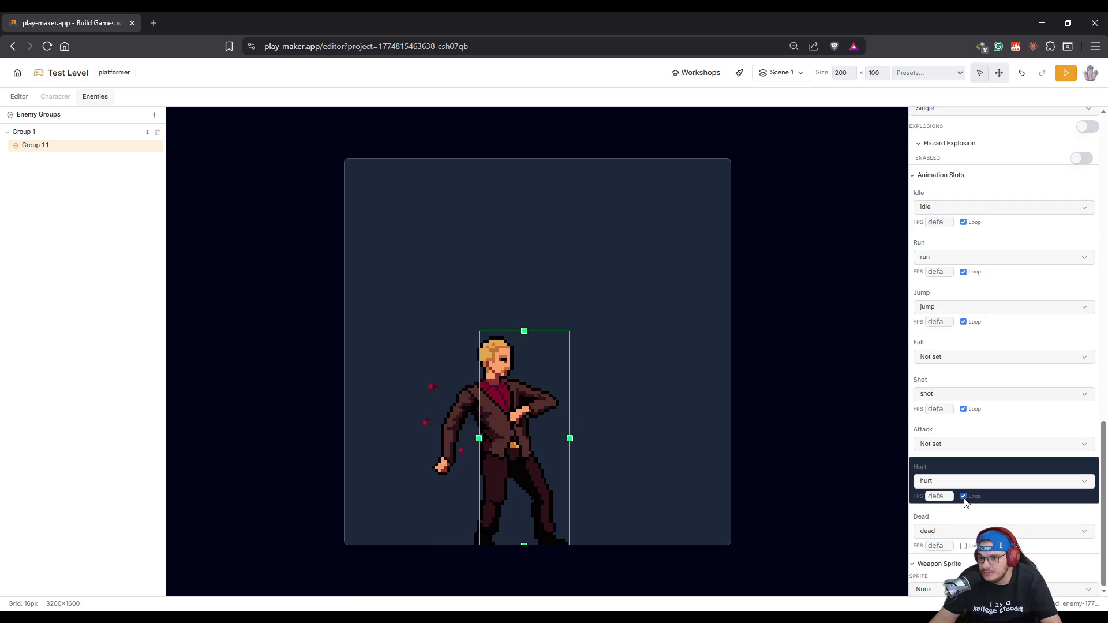
pyautogui.click(964, 496)
# Set the enemy's patrol mode to Pace (back and forth), range 10 tiles, speed 3.
pyautogui.scroll(4, 978, 335)
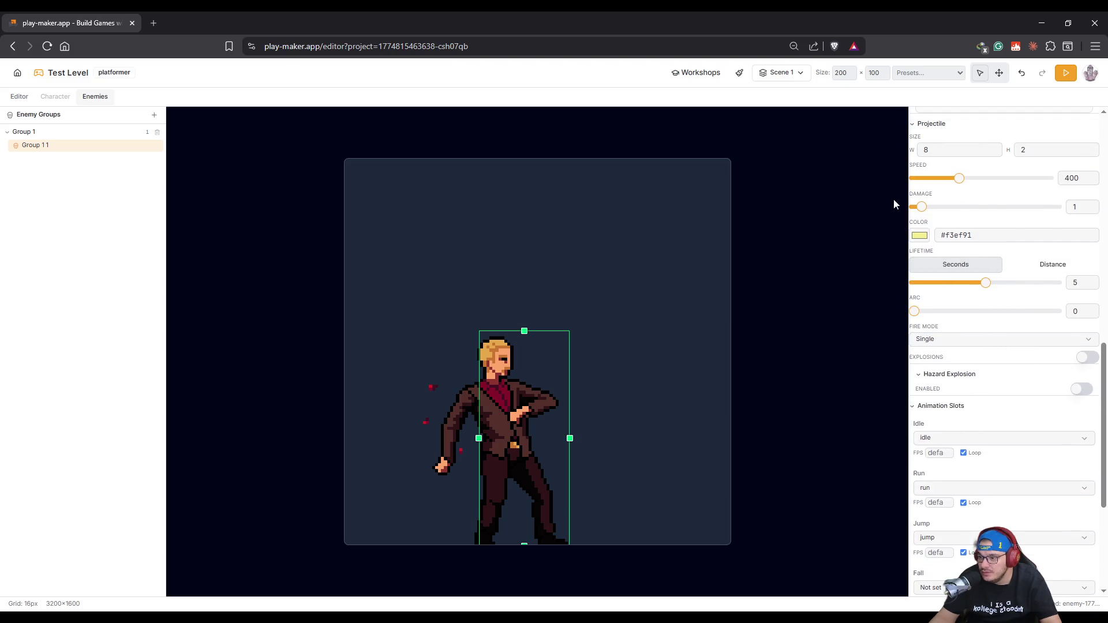
pyautogui.scroll(4, 953, 372)
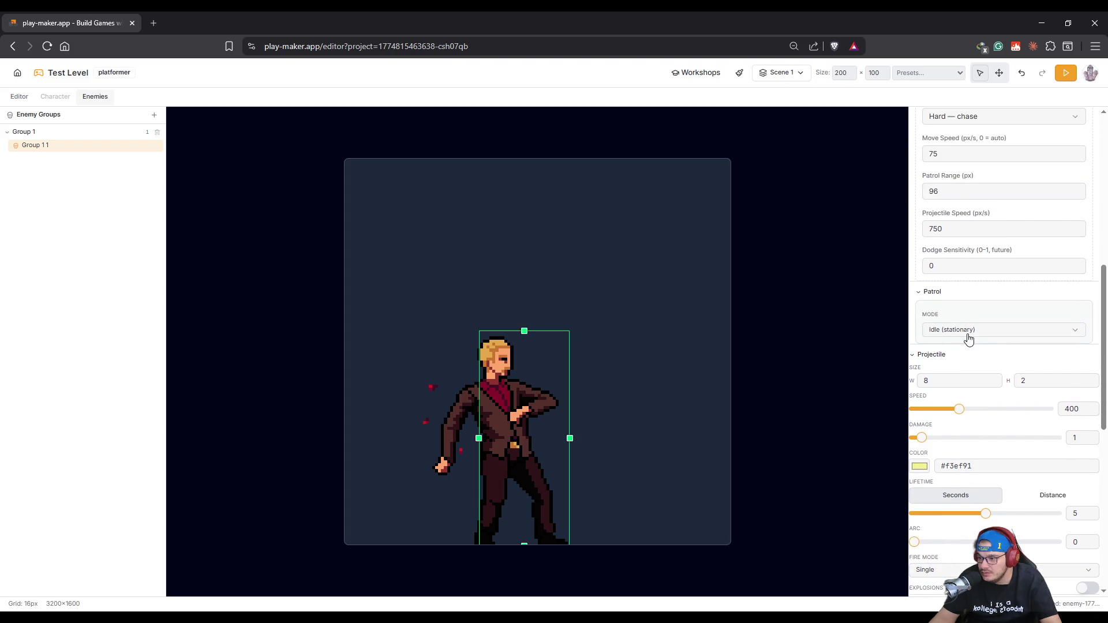
pyautogui.click(968, 338)
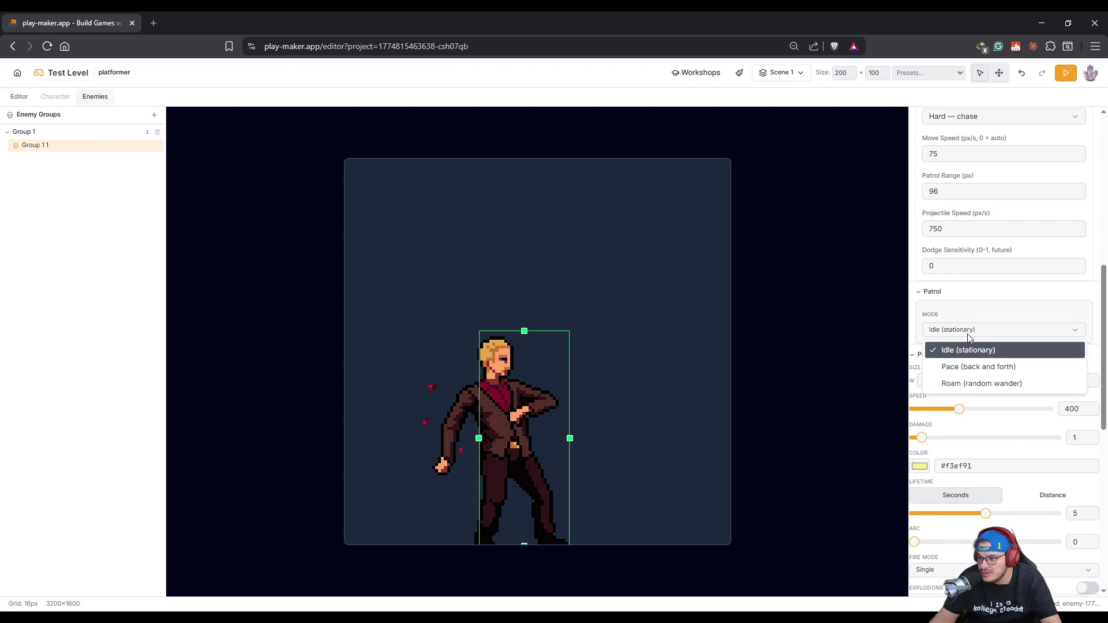
pyautogui.click(984, 373)
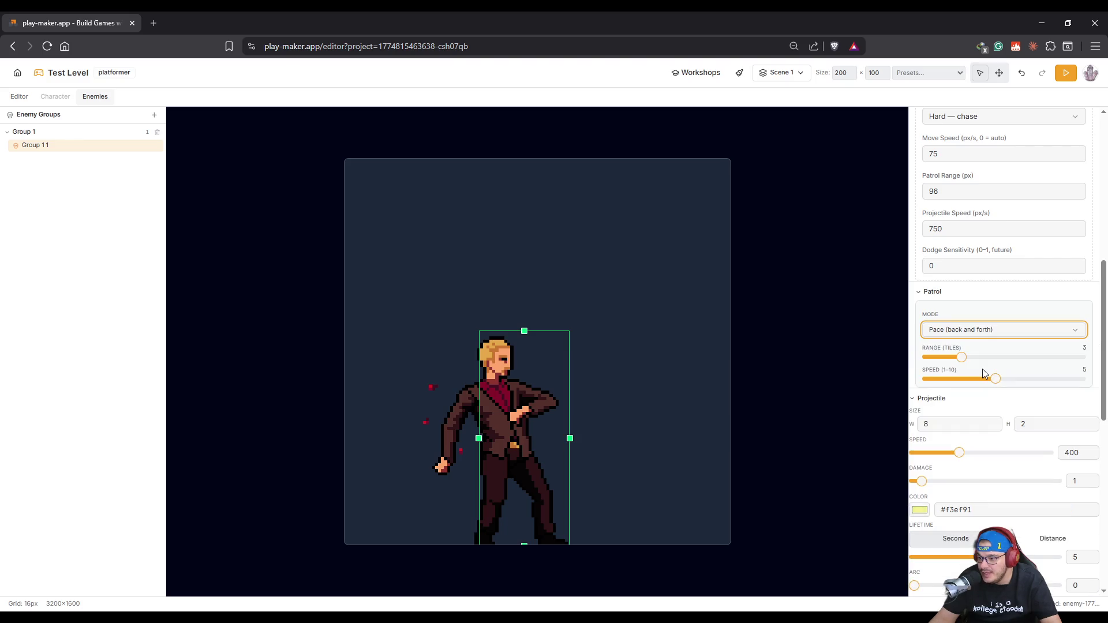
pyautogui.moveTo(959, 359); pyautogui.dragTo(1097, 379)
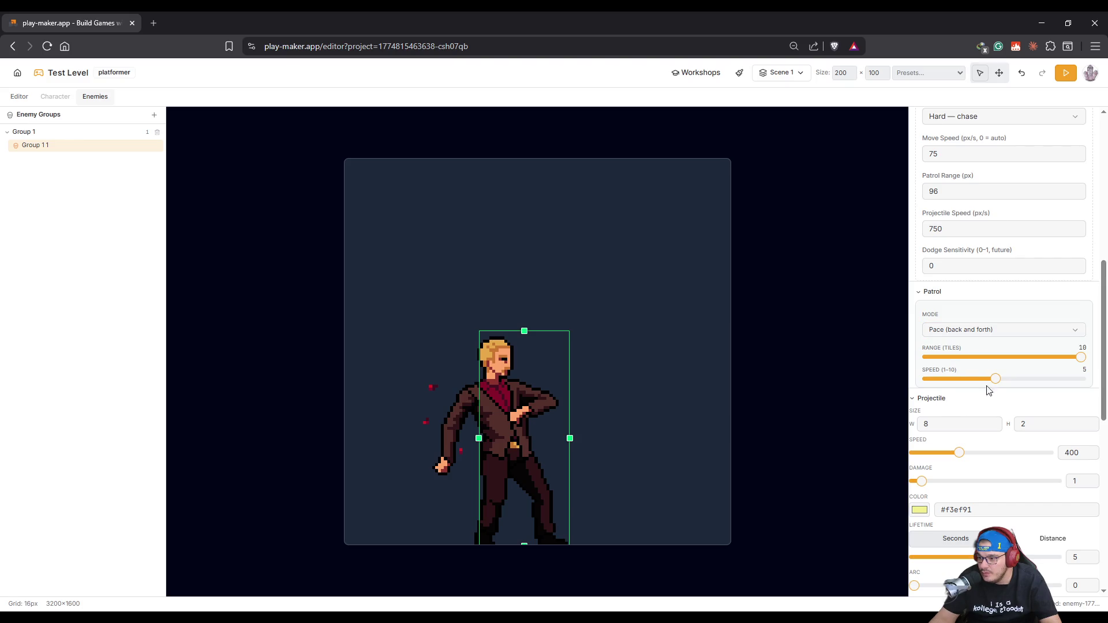
pyautogui.moveTo(993, 387)
pyautogui.mouseDown()
pyautogui.moveTo(950, 383)
pyautogui.moveTo(962, 385)
pyautogui.mouseUp()
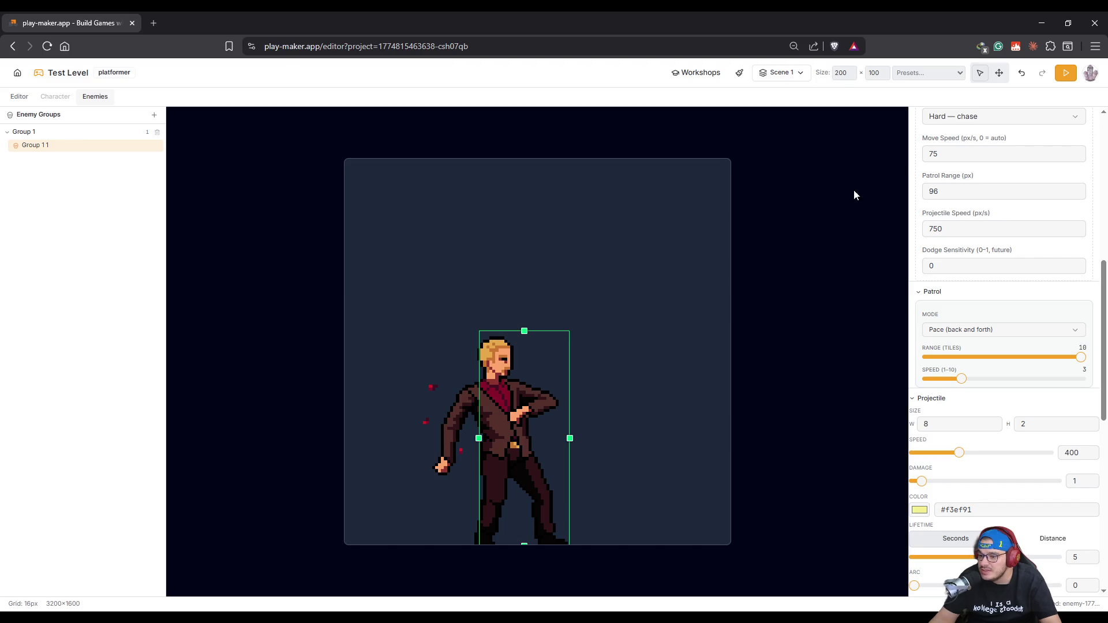
pyautogui.scroll(-10, 1034, 385)
pyautogui.scroll(10, 1034, 384)
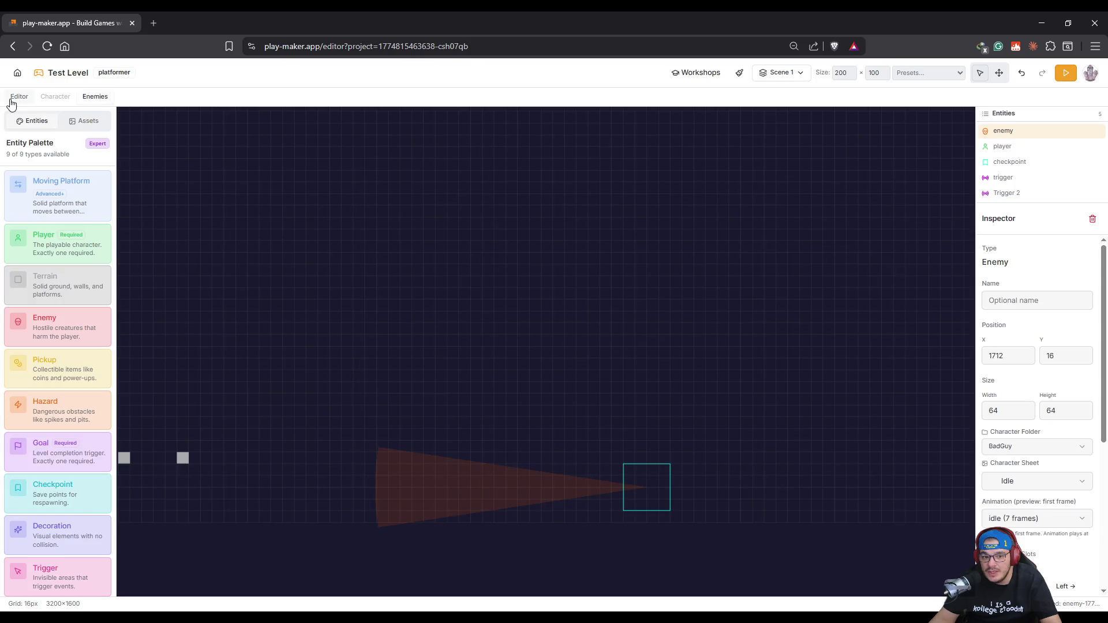
# Select the placed enemy, drop its Sight Range from 370 to 70, and start a playtest.
pyautogui.click(13, 98)
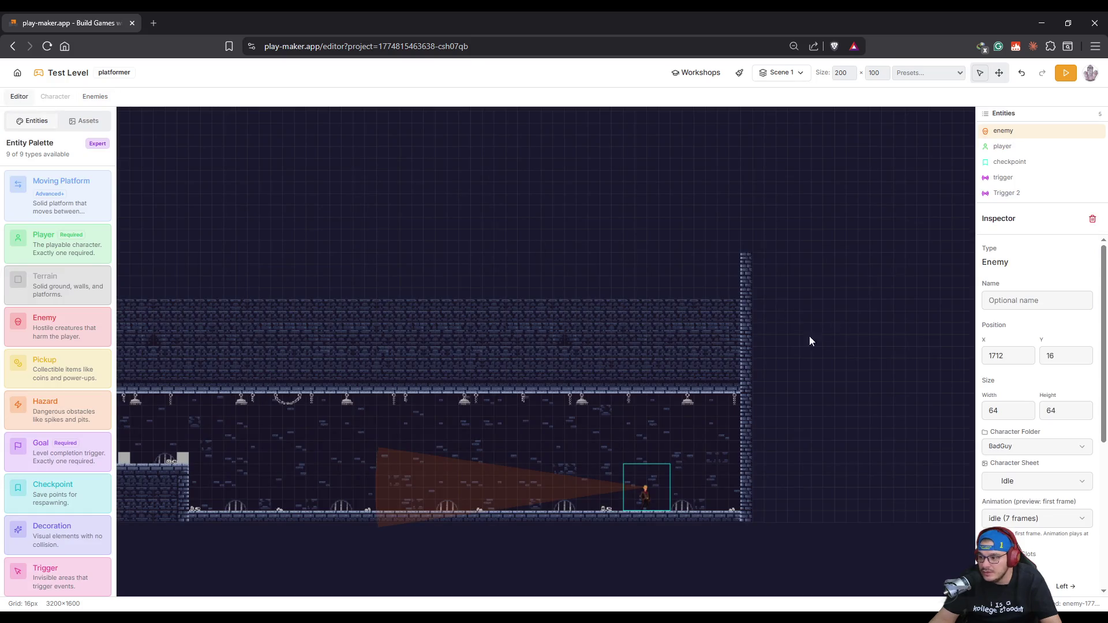
pyautogui.click(525, 506)
pyautogui.click(647, 494)
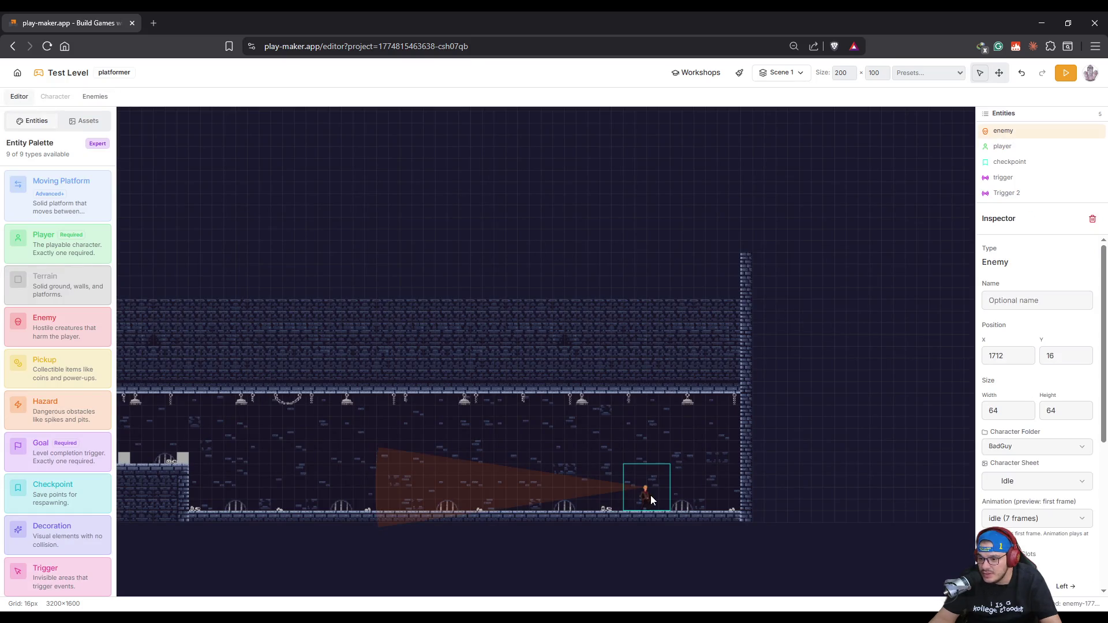
pyautogui.scroll(-5, 1032, 460)
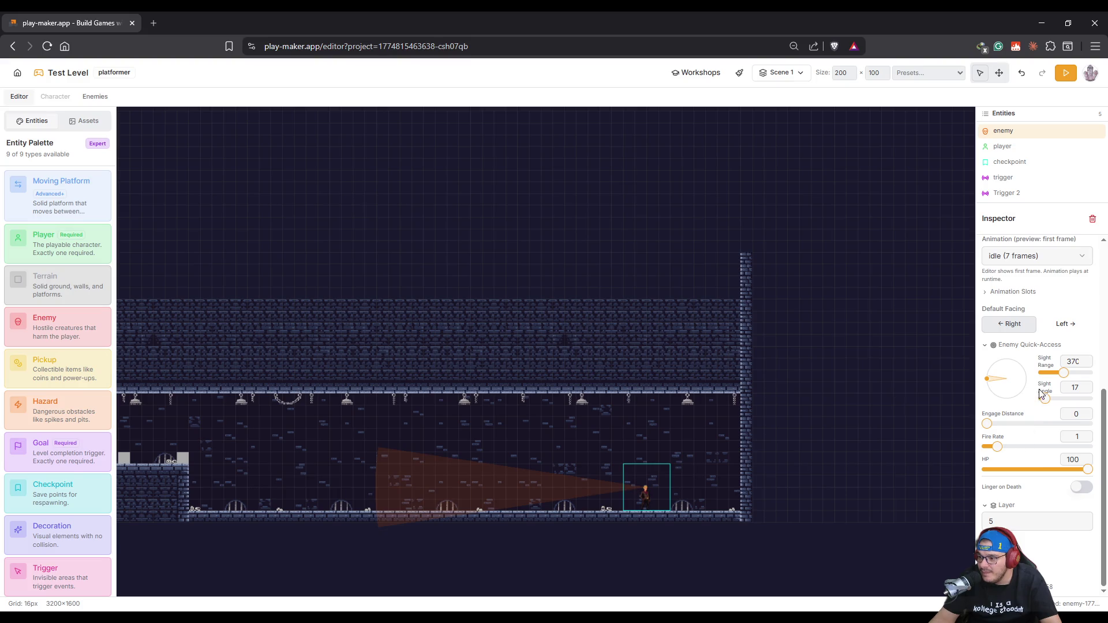
pyautogui.moveTo(1063, 374); pyautogui.dragTo(1044, 378)
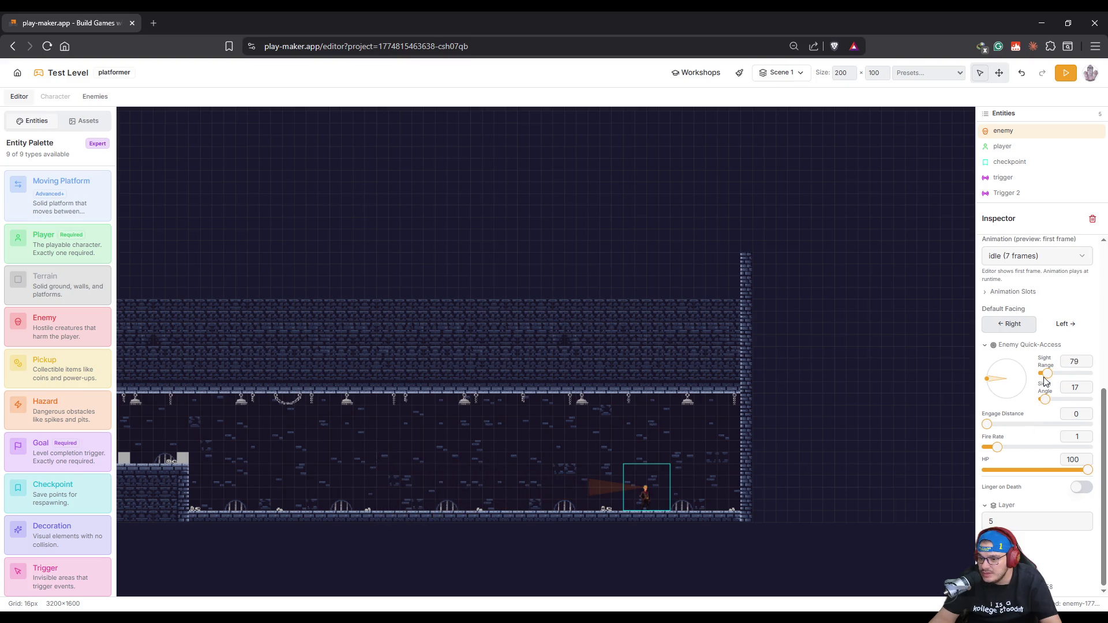
pyautogui.click(847, 415)
pyautogui.click(1065, 73)
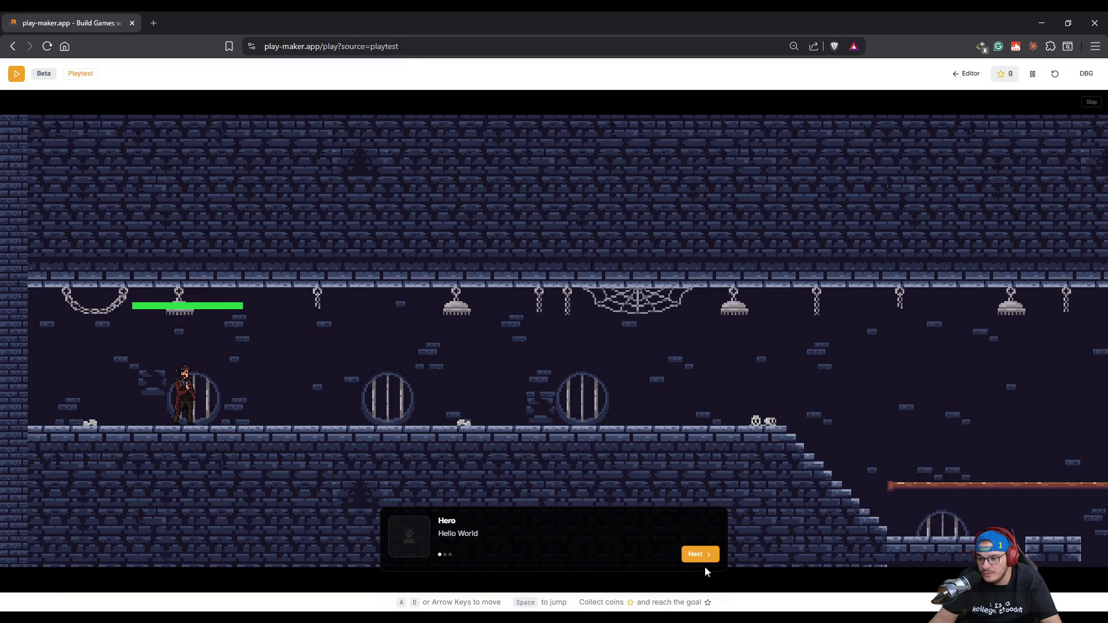
# Skip the Hero intro dialogue and run the hero right over the beam and brick platform.
pyautogui.click(701, 556)
pyautogui.click(1092, 102)
pyautogui.press('Left')
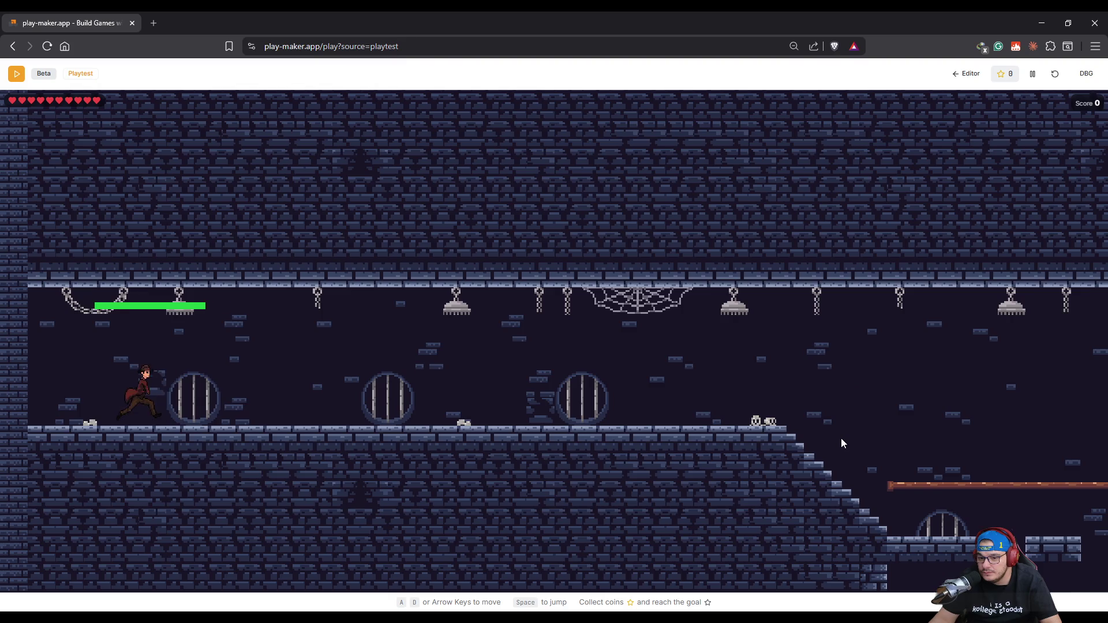
pyautogui.press('Right')
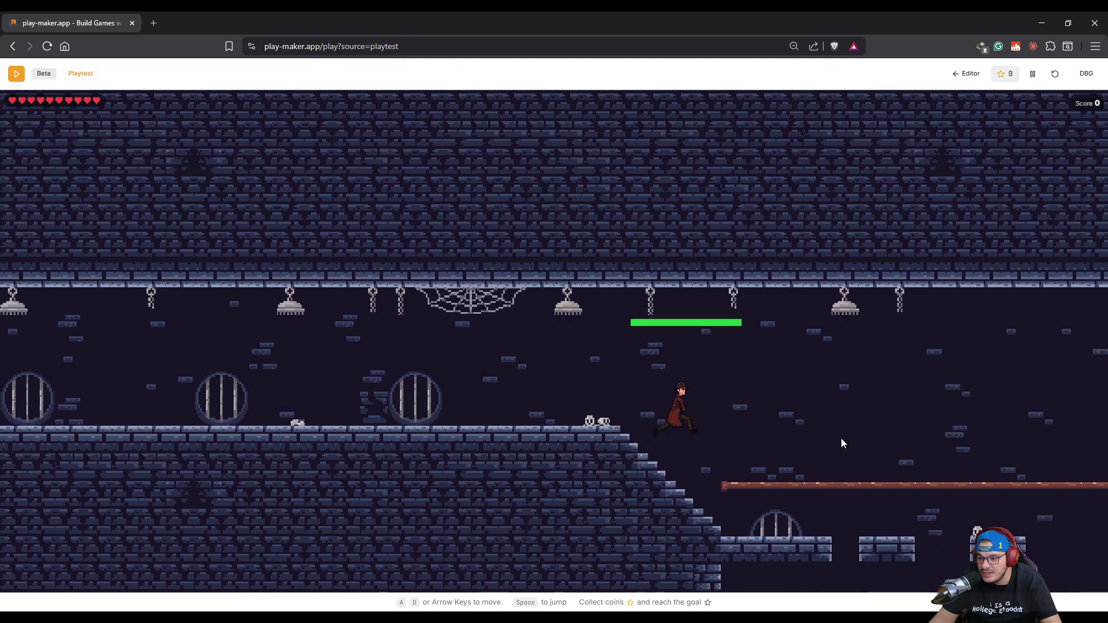
pyautogui.press('space')
pyautogui.press('space')
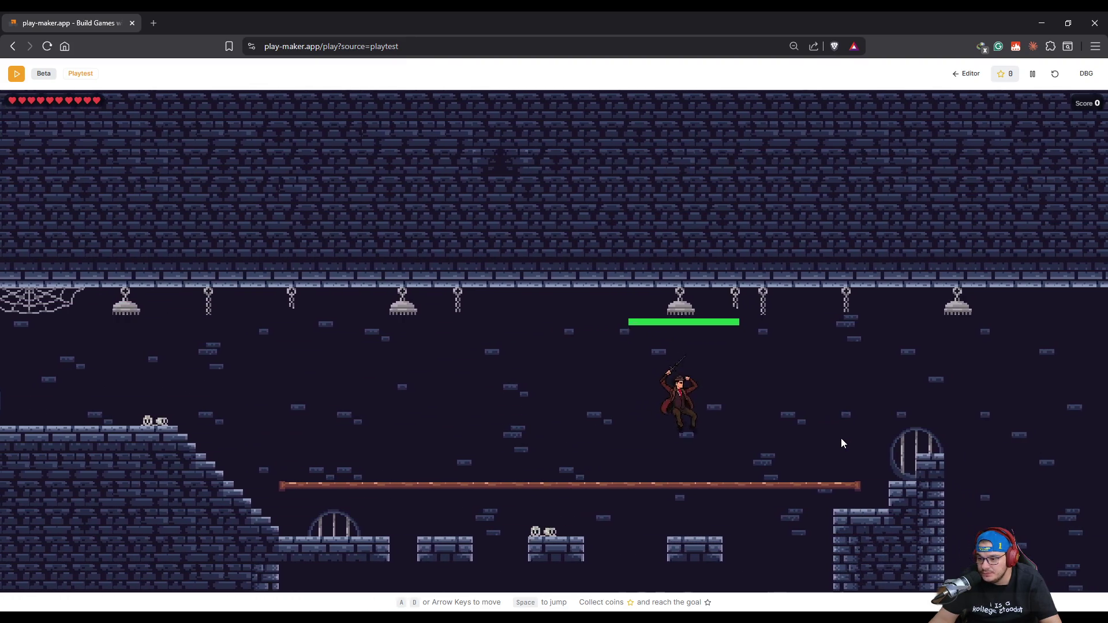
pyautogui.press('space')
pyautogui.press('space')
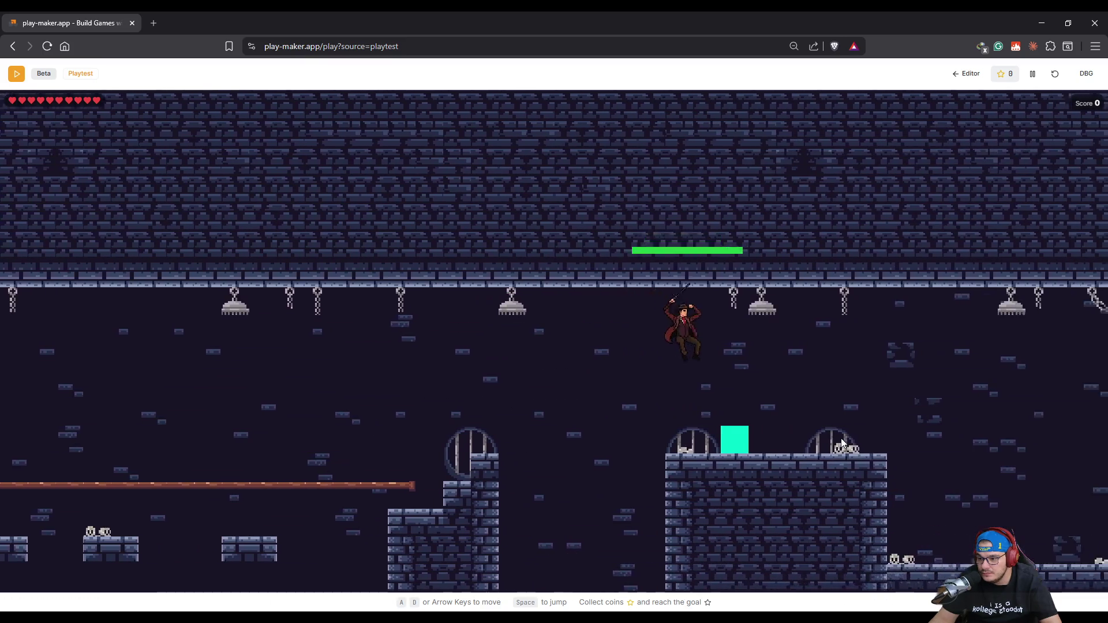
pyautogui.press('Right')
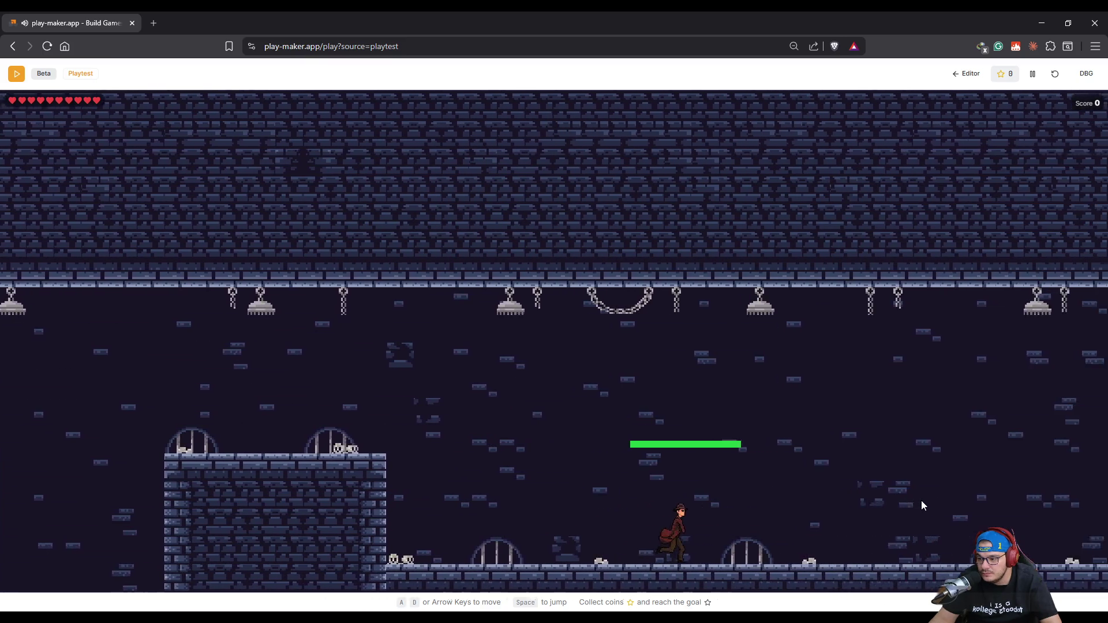
pyautogui.press('Right')
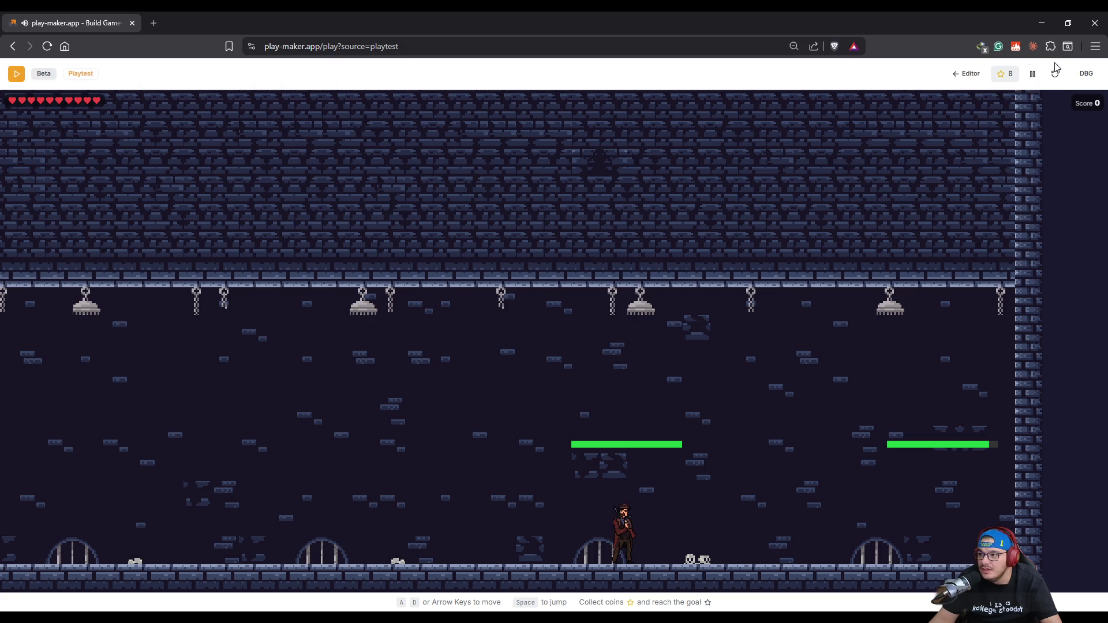
# End the playtest and return to the level editor for Scene 1.
pyautogui.click(965, 73)
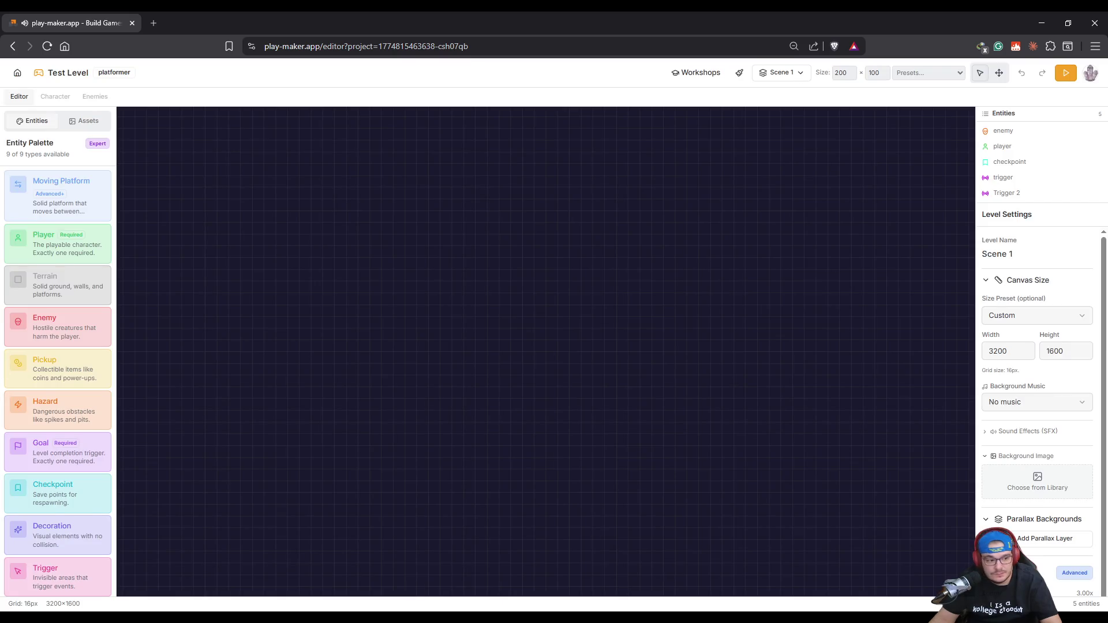